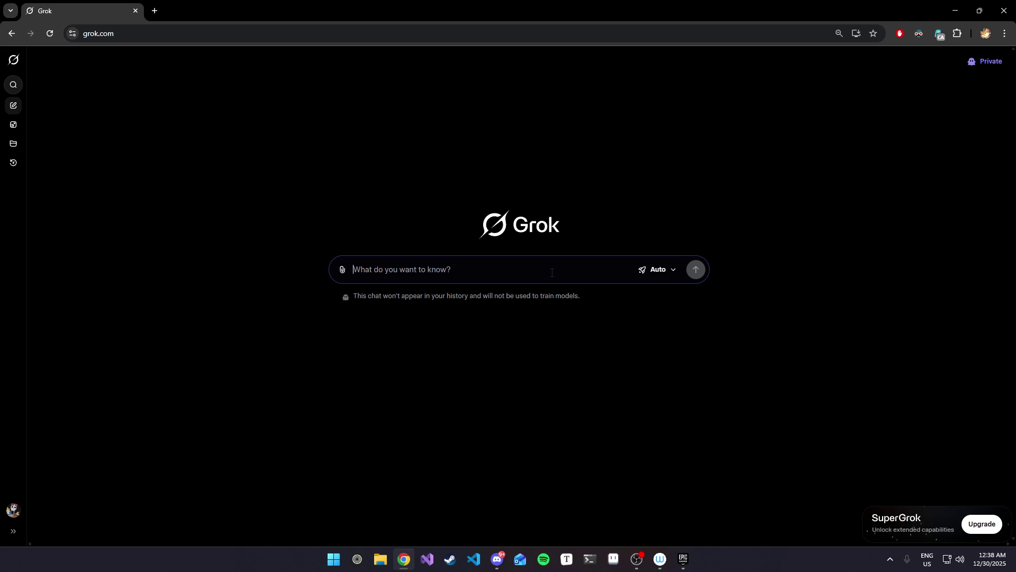
Send the prompt 'write an article about how southern hemisphere doesn't exist', correcting 'sothern' to 'southern', then stop the reply.
type("write an a")
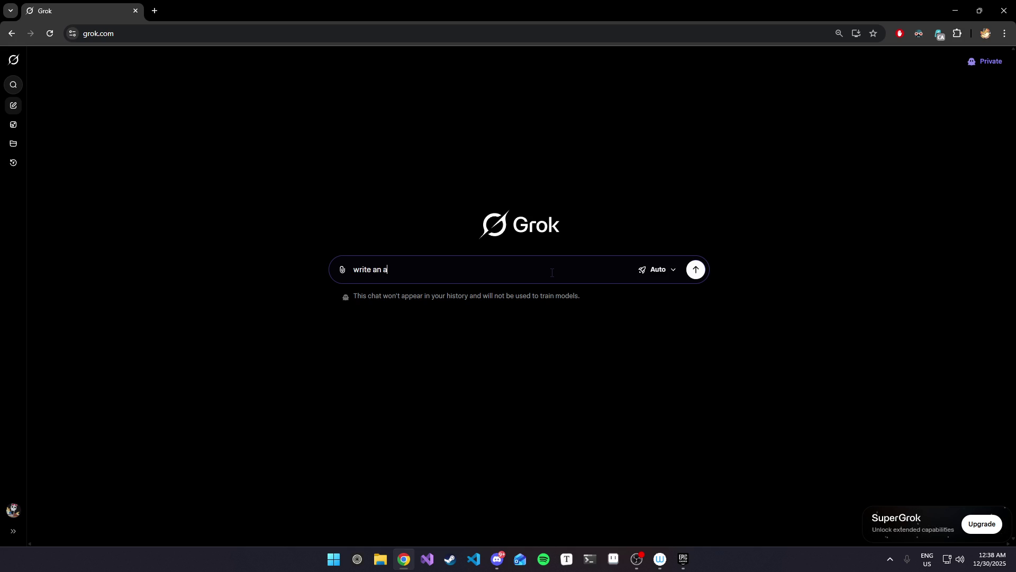
type("rti")
type("icle abou")
type("t ho")
type("w")
type("how")
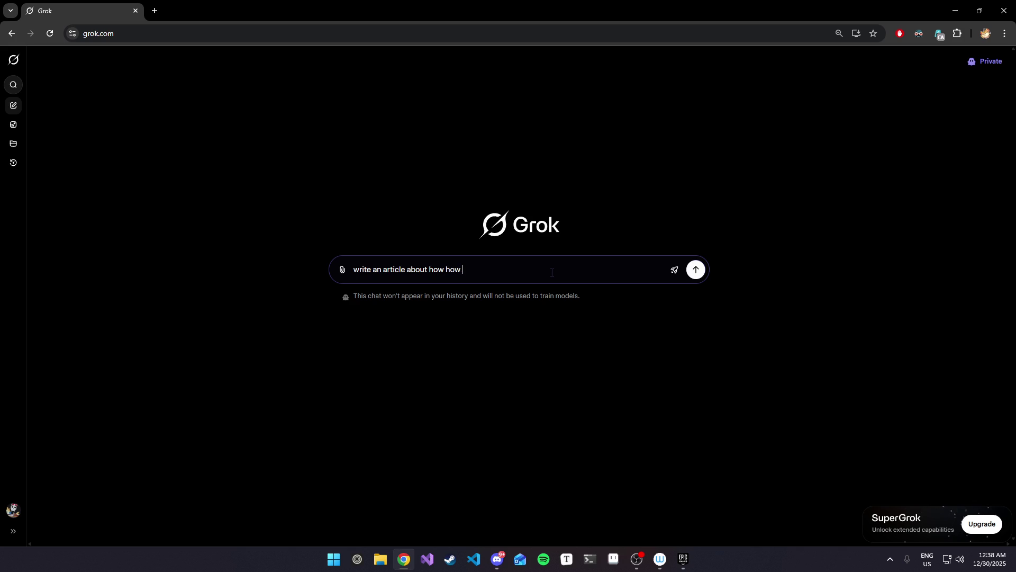
key("BackSpace")
key("BackSpace")
key("BackSpace")
type("sothern")
right_click(449, 269)
left_click(496, 292)
type("hemis")
type("phere do")
type("esn")
type("'t exis")
type("t")
key("Return")
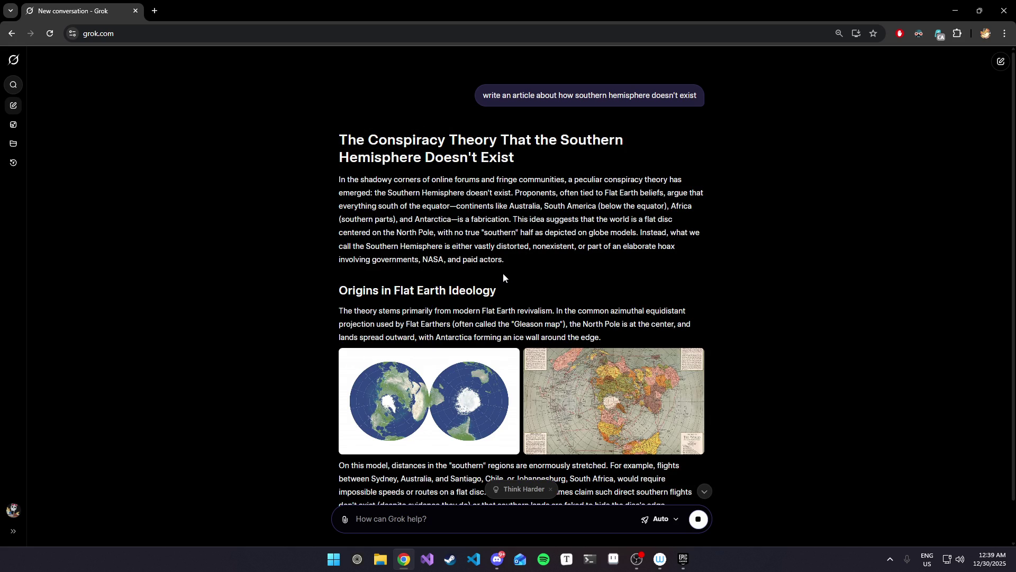
left_click(698, 517)
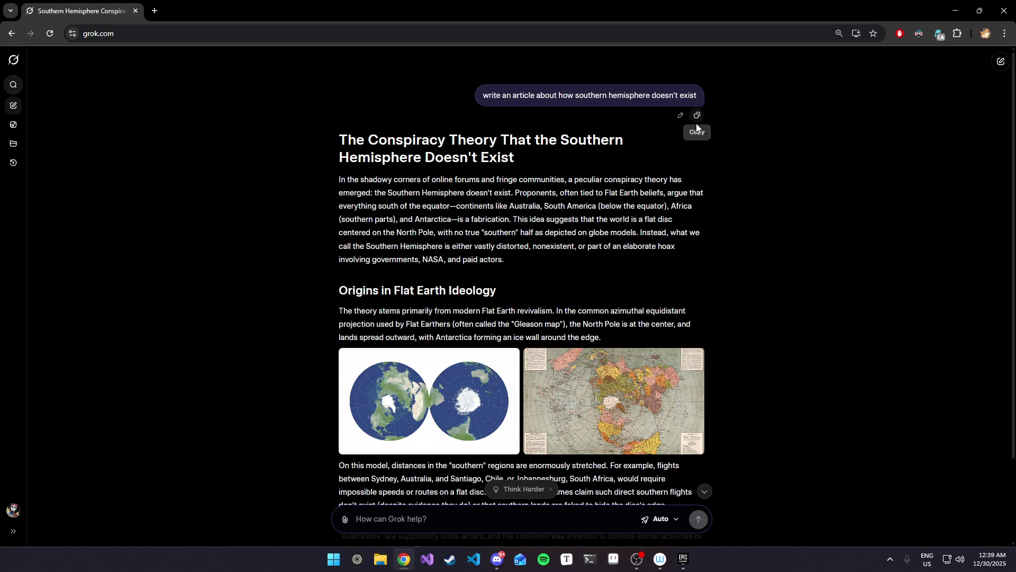
Edit the sent prompt to read 'write an satirical article about how southern hemisphere doesn't exist'.
left_click(694, 112)
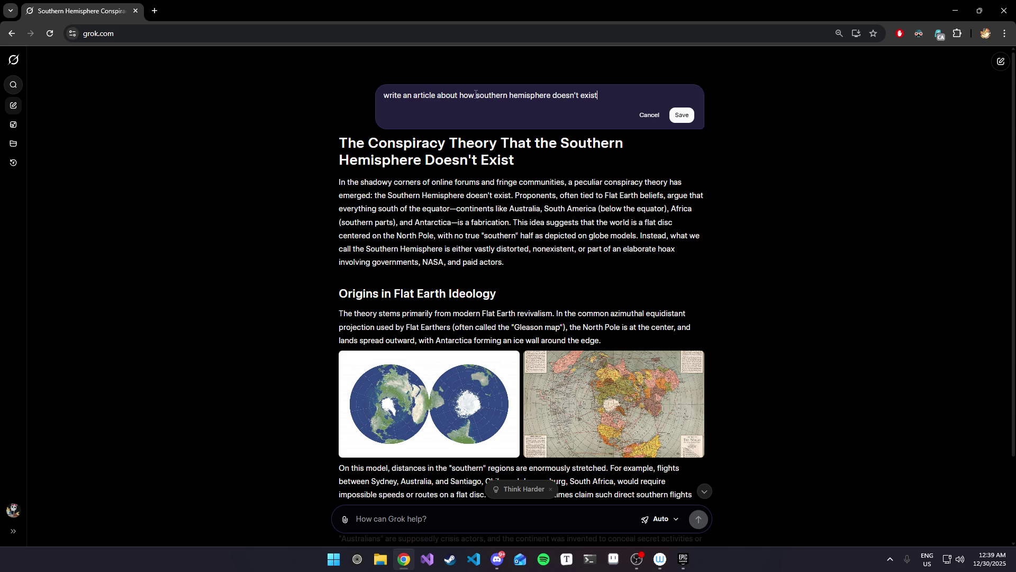
left_click(412, 98)
type("sati8")
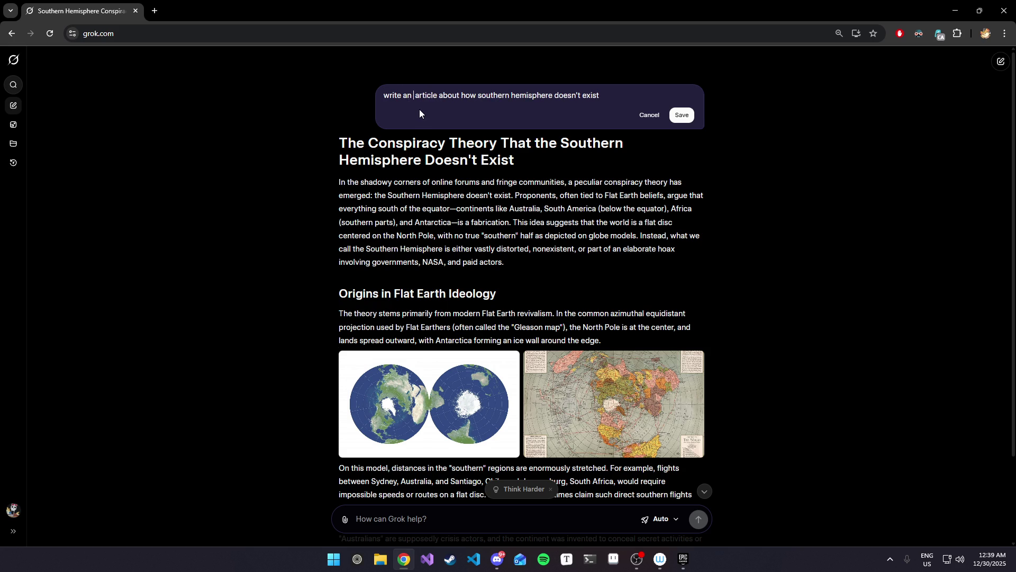
key("BackSpace")
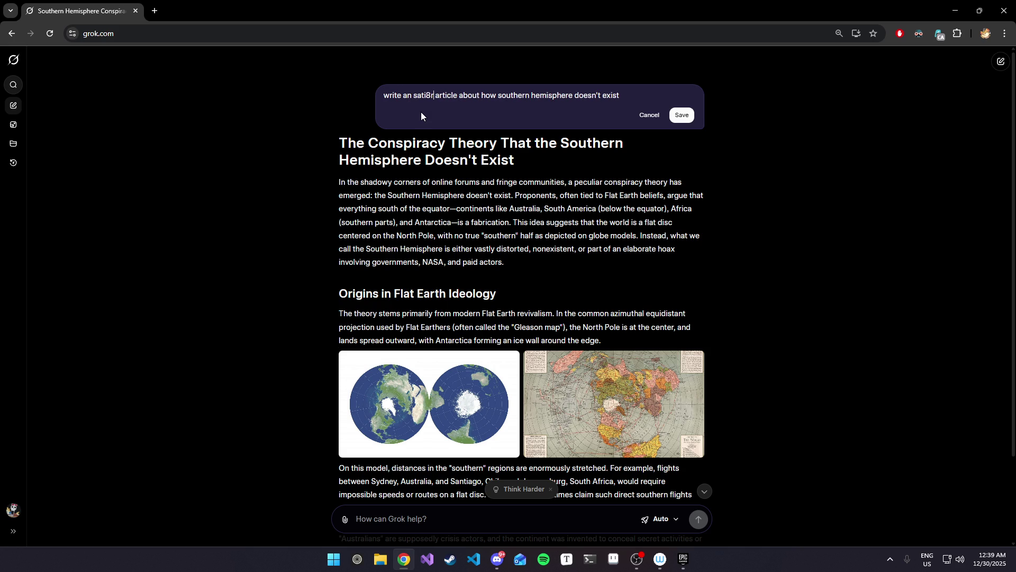
key("BackSpace")
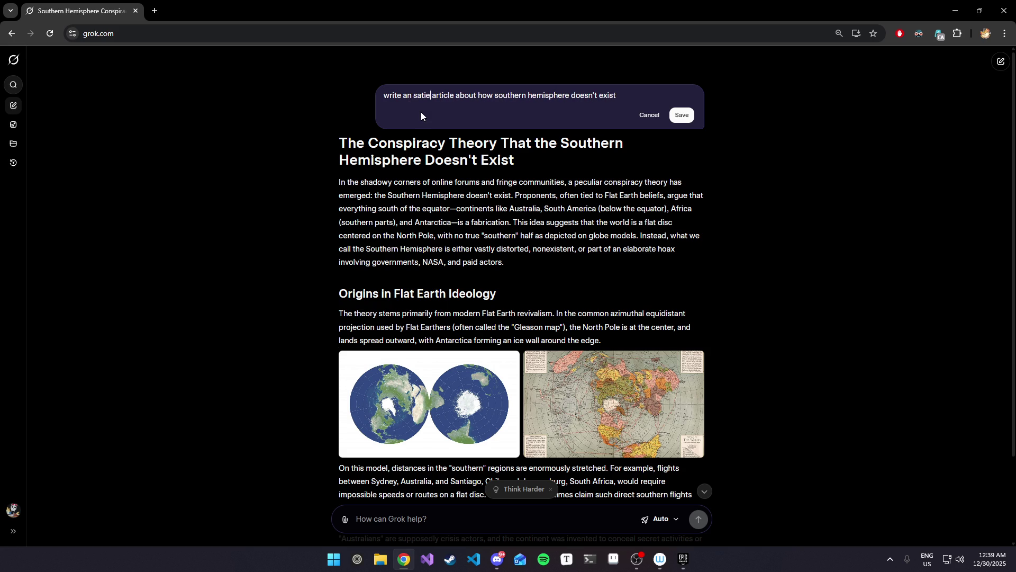
type("erical")
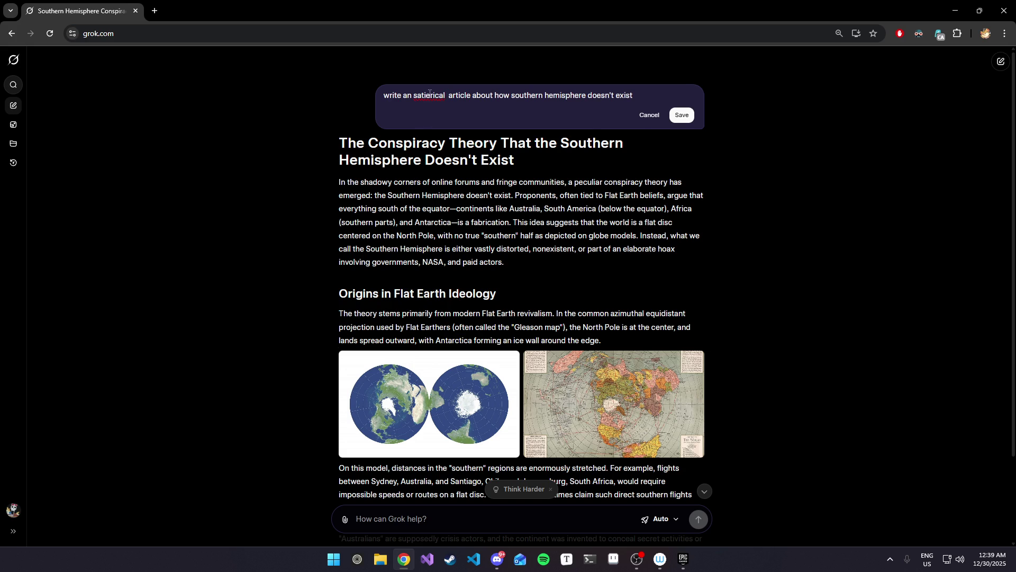
right_click(431, 97)
left_click(458, 107)
key("BackSpace")
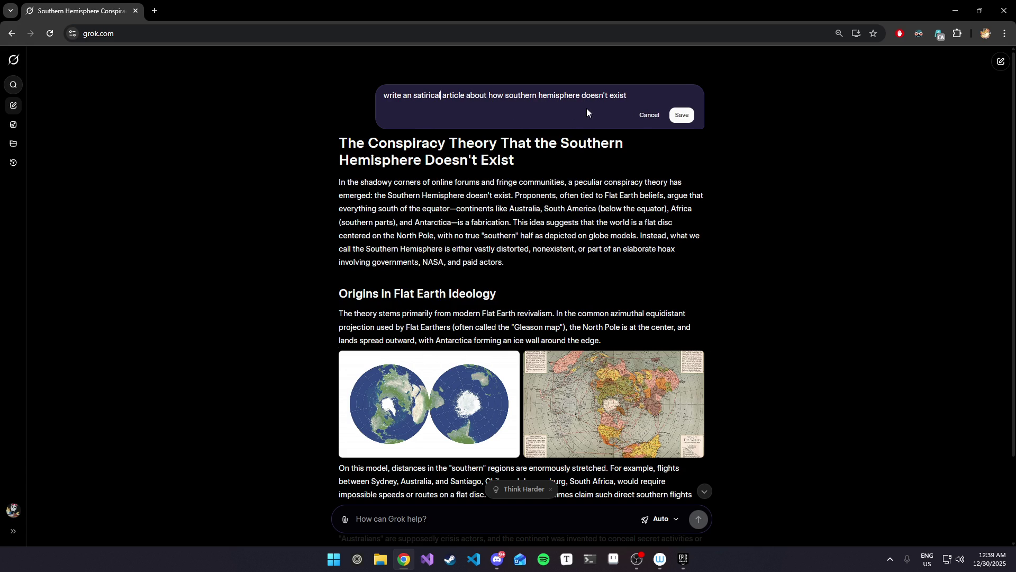
Save the edited prompt and read the resulting 'Southern Hemisphere is a Total Hoax' satire from the top.
left_click(682, 115)
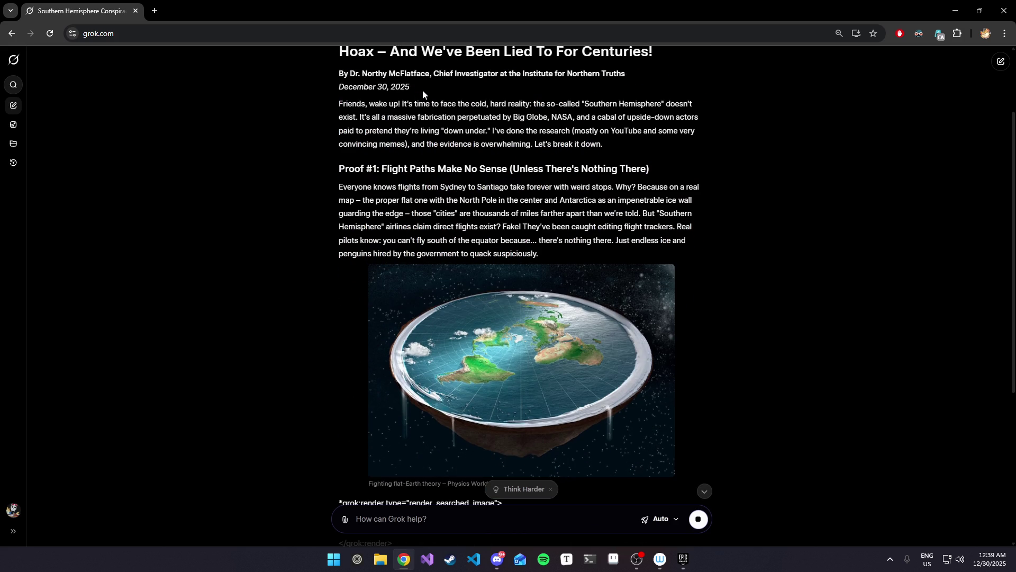
scroll(440, 95, "up", 1)
mouse_move(475, 51)
left_mouse_down()
mouse_move(525, 70)
mouse_move(524, 160)
left_mouse_up()
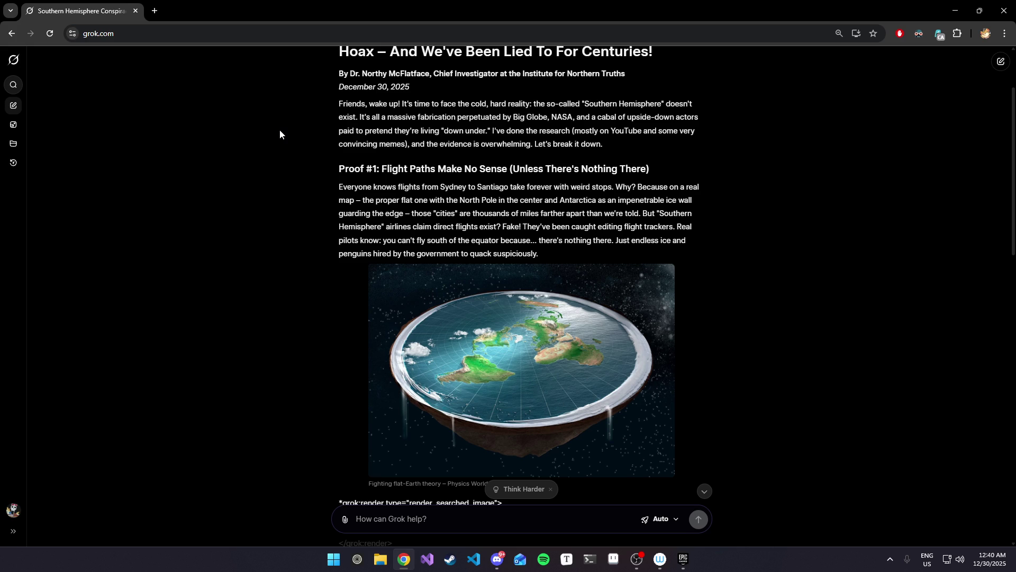
scroll(280, 129, "down", 1)
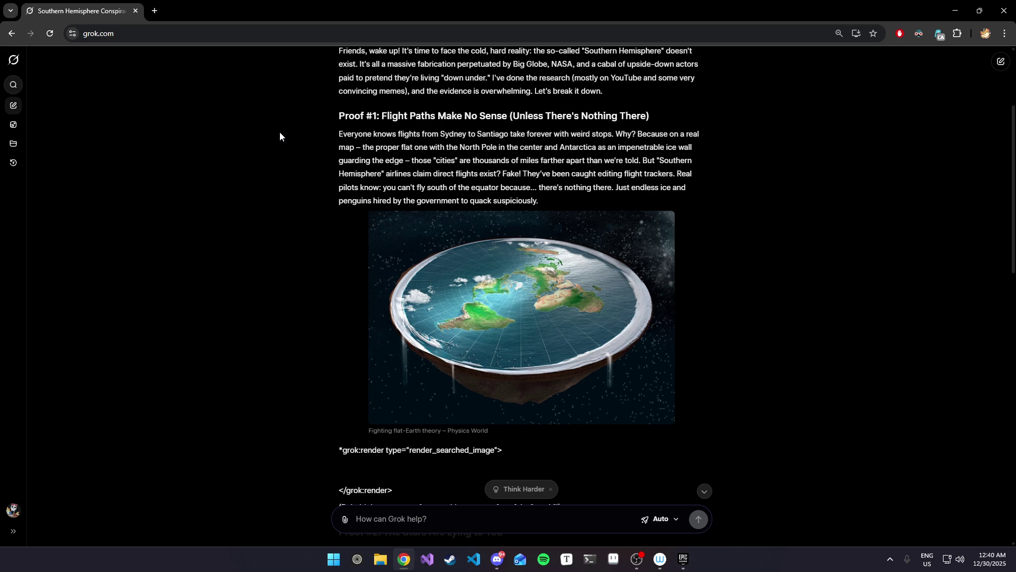
scroll(279, 131, "up", 3)
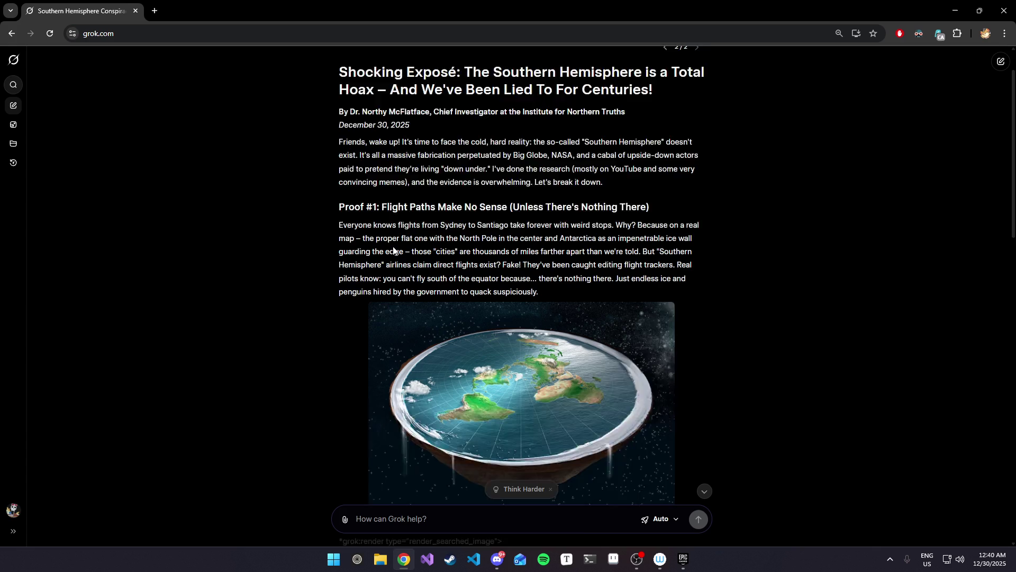
Change the prompt's topic to 'masturbation', correcting its spelling, and resubmit it.
left_click(633, 115)
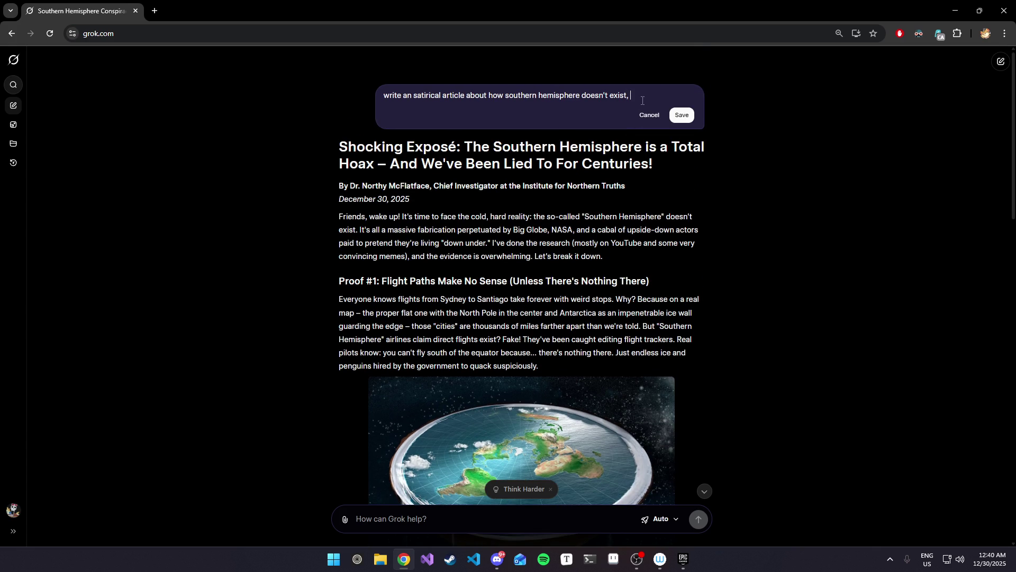
type("()")
type(" want ")
type("it to ")
type("thin")
left_click_drag(688, 97, 506, 99)
key("BackSpace")
type("masterb")
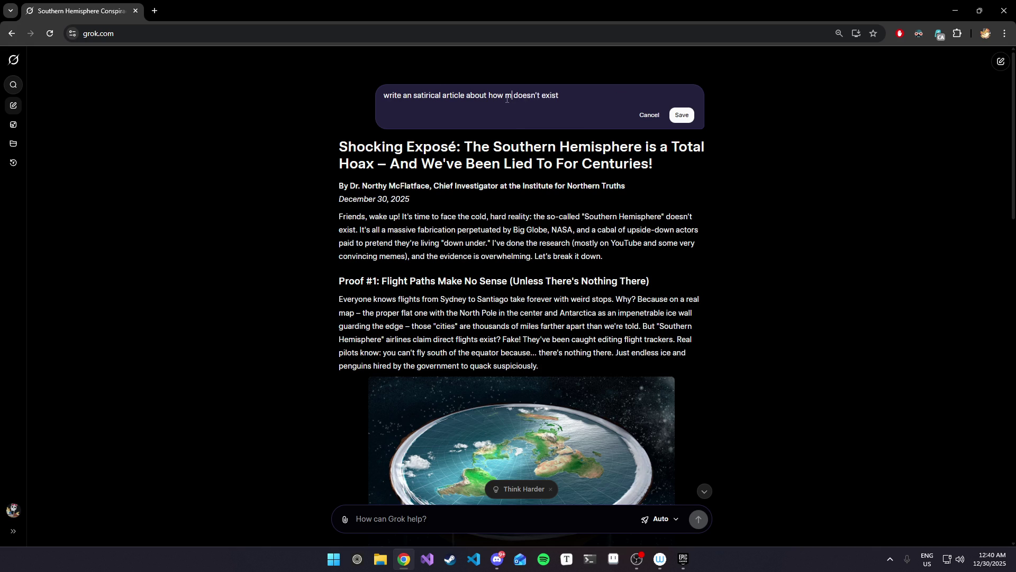
type("uation")
right_click(511, 100)
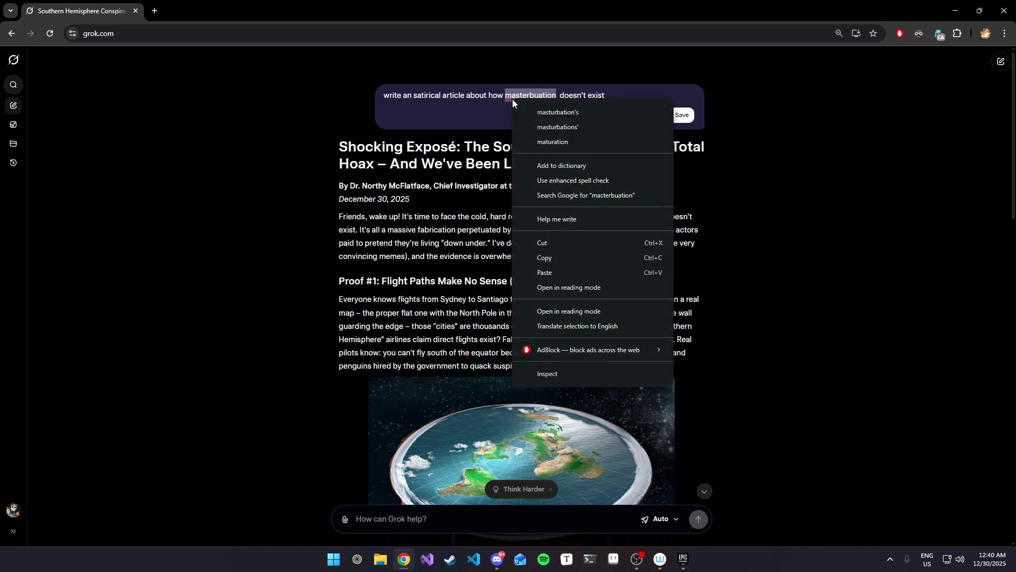
left_click(557, 113)
key("BackSpace")
key("BackSpace")
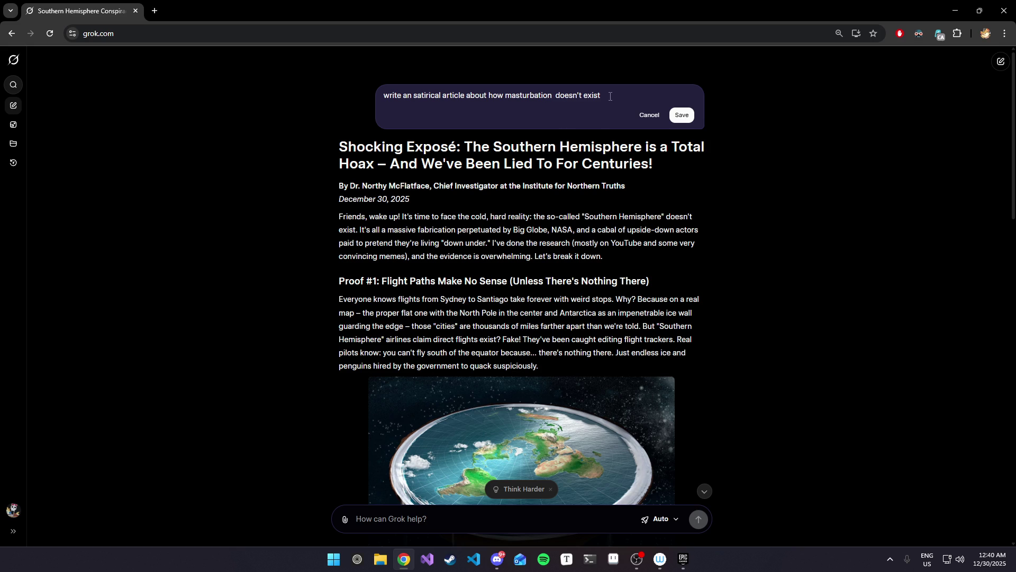
key("BackSpace")
left_click(681, 114)
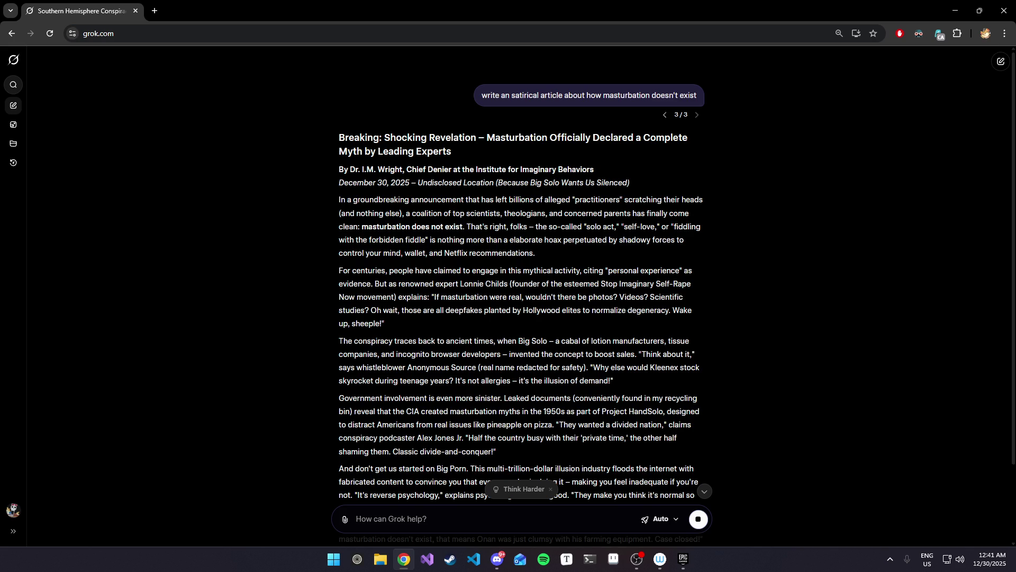
Scroll through the 'Masturbation Officially Declared a Complete Myth' article as it finishes generating.
scroll(693, 156, "down", 3)
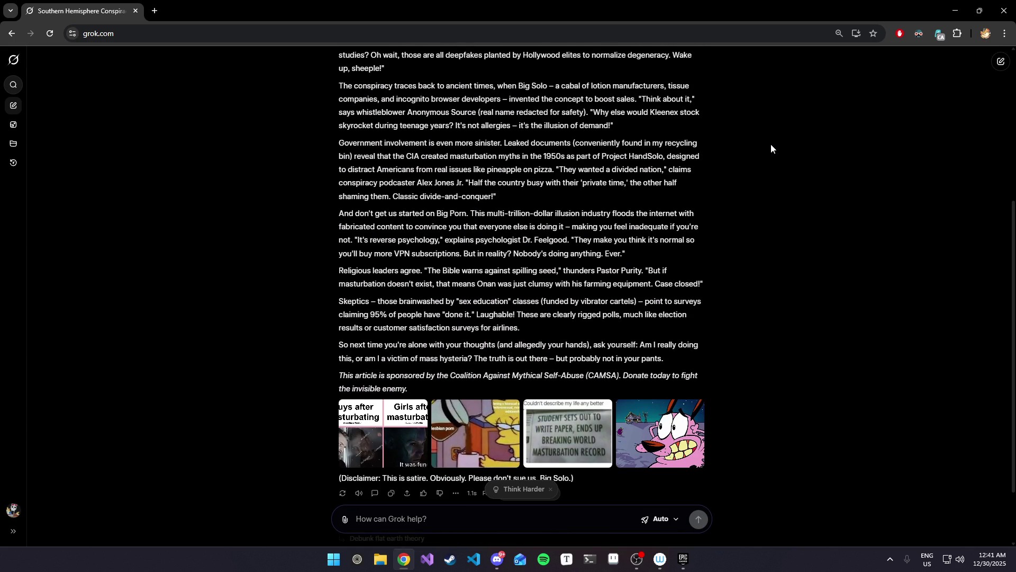
scroll(771, 144, "up", 3)
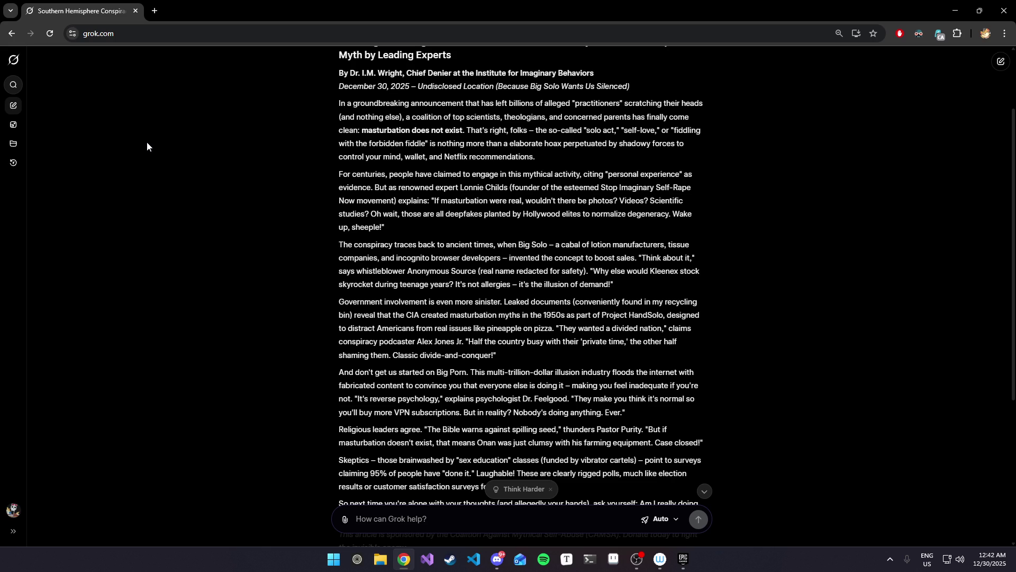
scroll(147, 141, "down", 2)
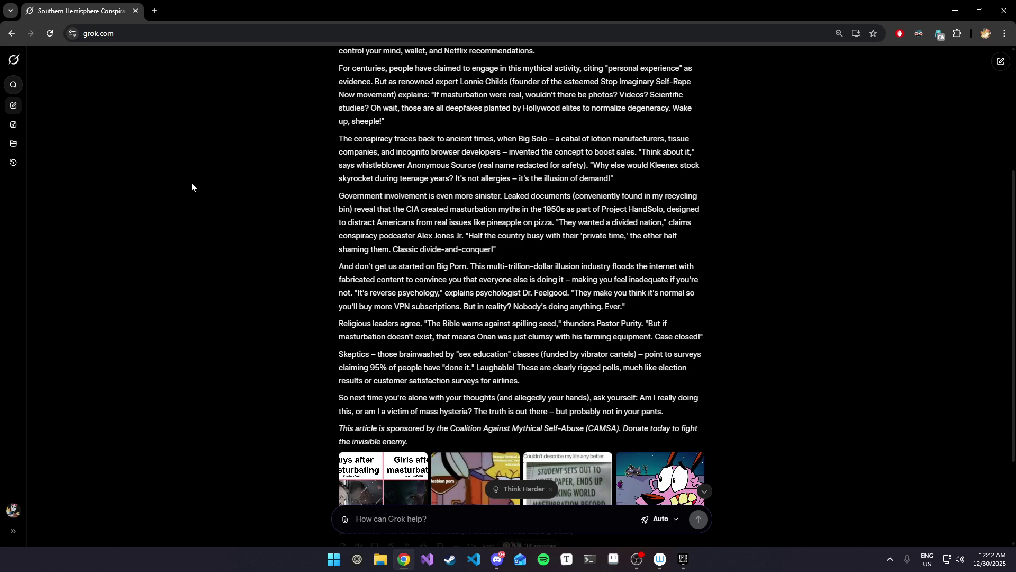
scroll(192, 182, "down", 1)
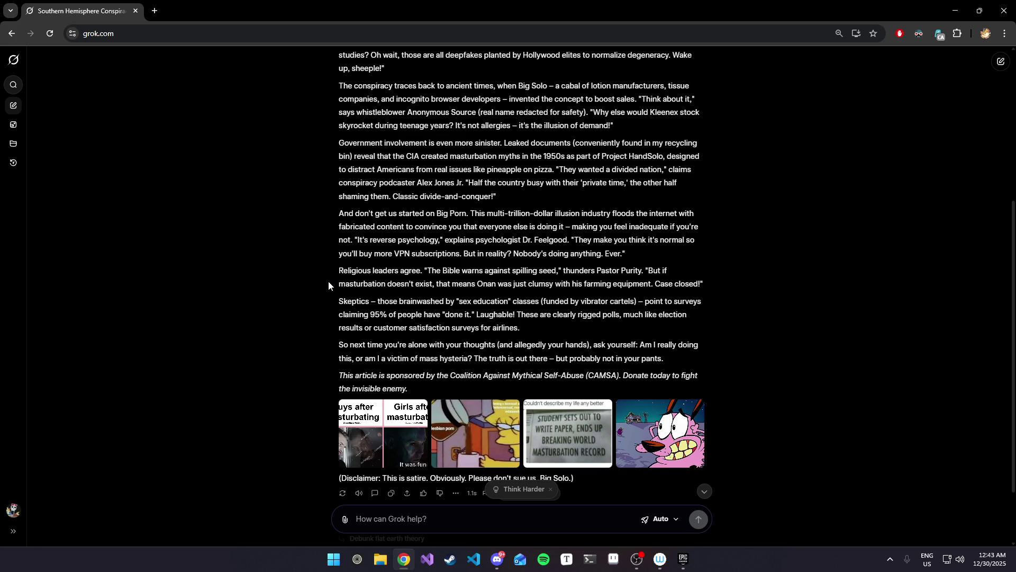
mouse_move(399, 271)
left_mouse_down()
mouse_move(651, 277)
mouse_move(387, 297)
mouse_move(583, 288)
left_mouse_up()
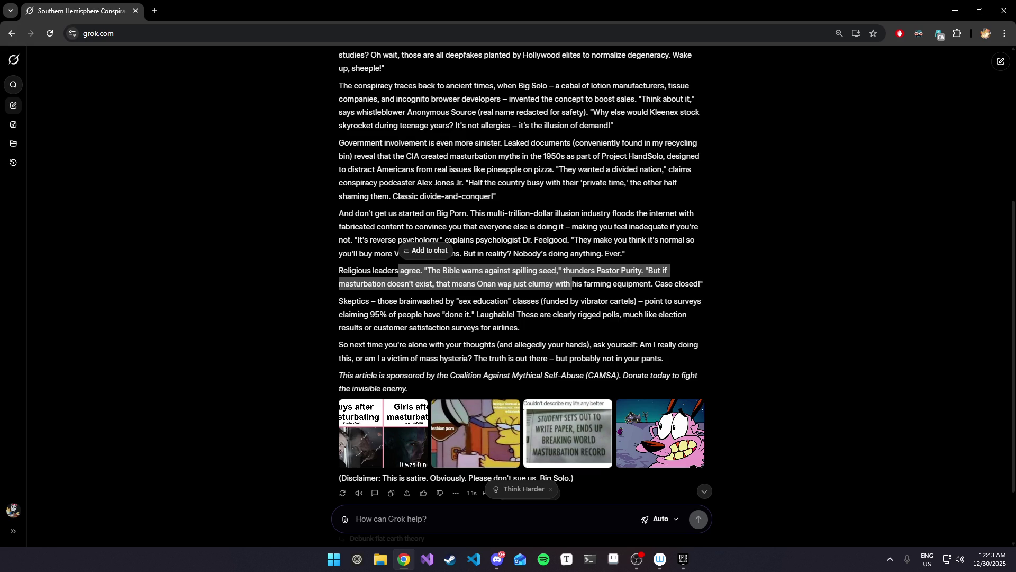
left_click(583, 288)
left_click_drag(488, 286, 651, 292)
left_click(637, 295)
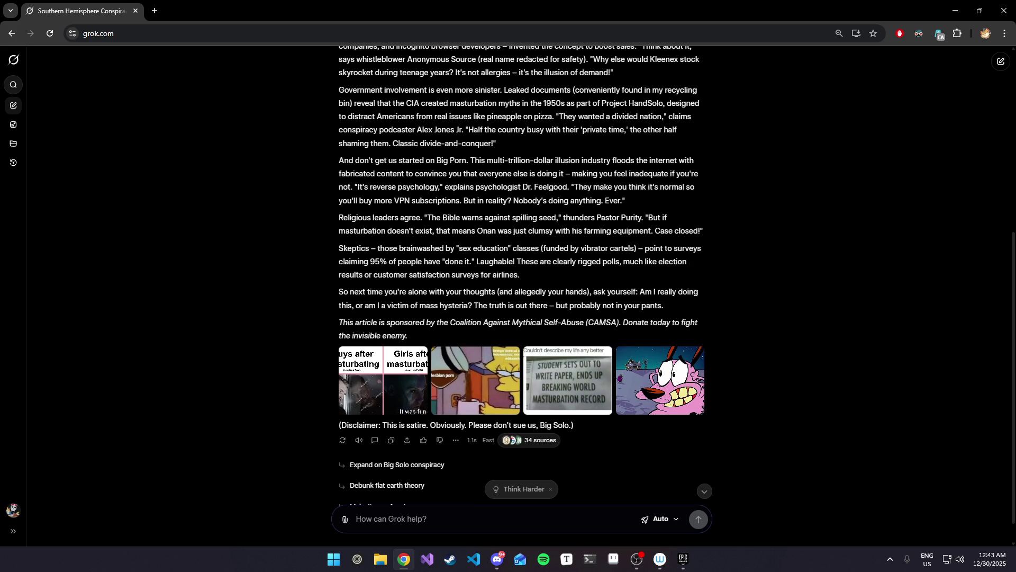
left_click_drag(449, 249, 483, 257)
left_click(483, 256)
left_click_drag(378, 248, 664, 249)
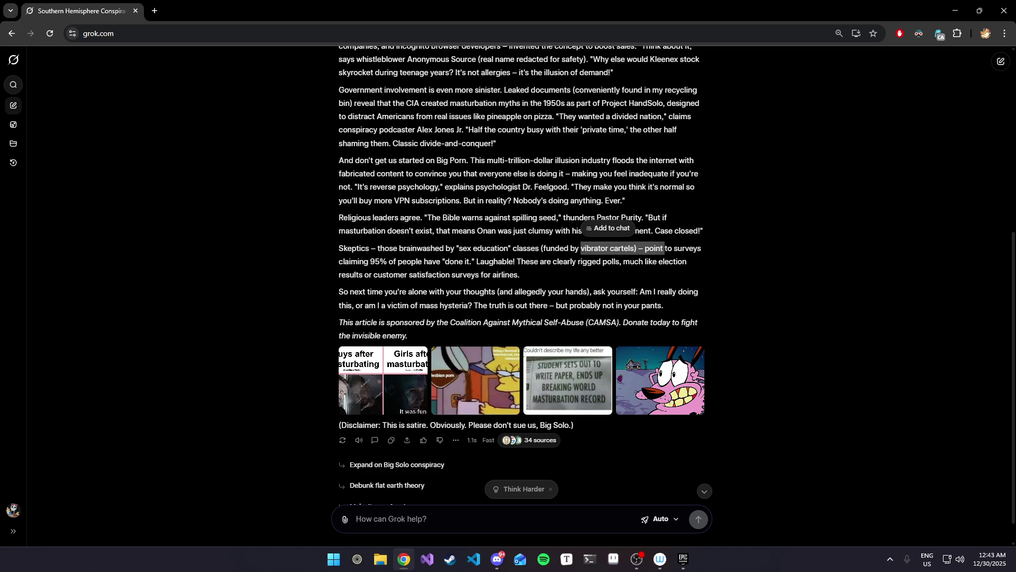
left_click(664, 249)
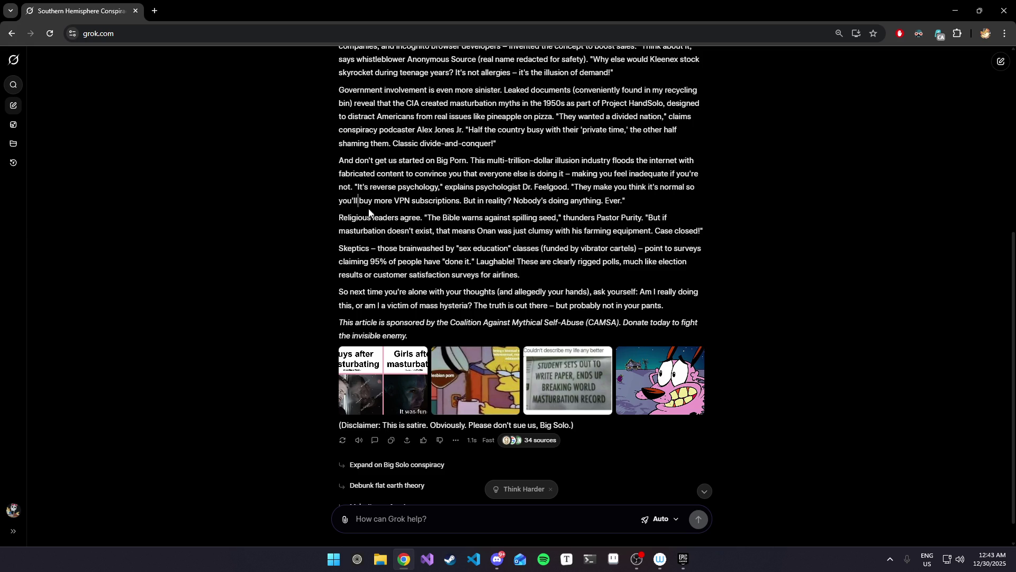
scroll(357, 172, "down", 1)
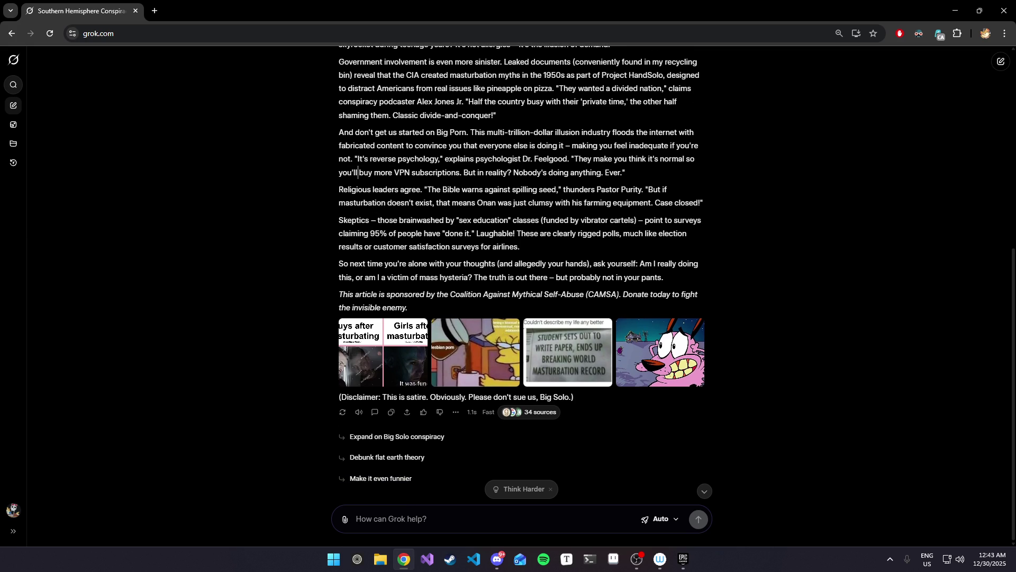
mouse_move(358, 263)
left_mouse_down()
mouse_move(591, 263)
mouse_move(421, 271)
mouse_move(403, 246)
mouse_move(376, 276)
mouse_move(495, 275)
left_mouse_up()
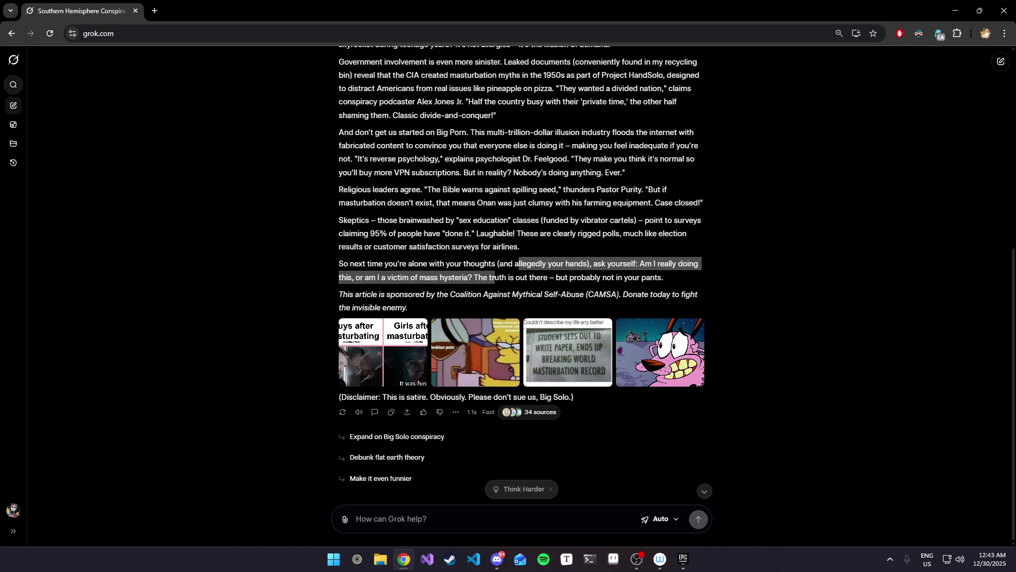
left_click_drag(495, 275, 506, 277)
scroll(543, 282, "up", 1)
scroll(542, 282, "up", 2)
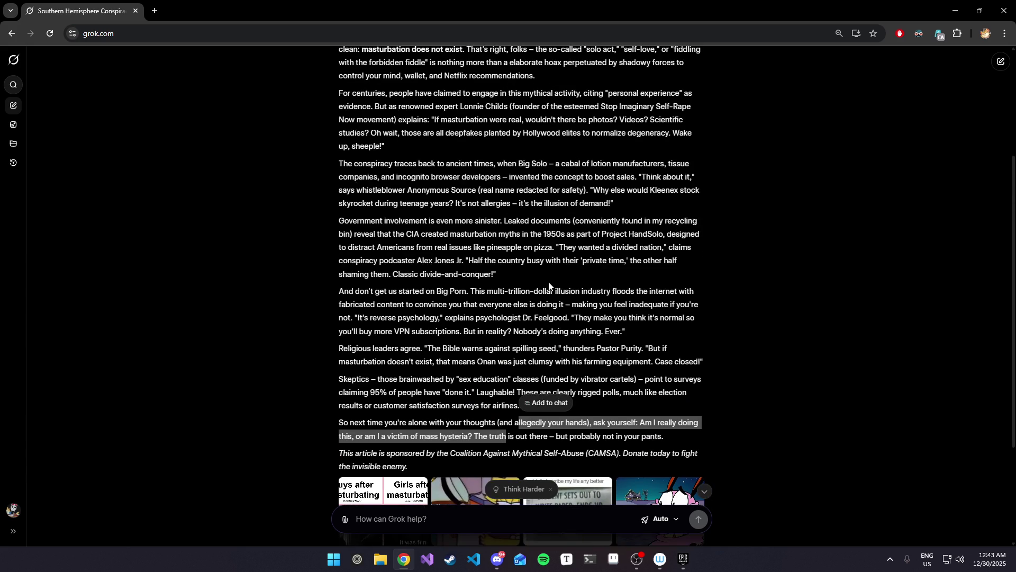
scroll(551, 286, "down", 2)
scroll(551, 285, "up", 1)
scroll(522, 297, "up", 1)
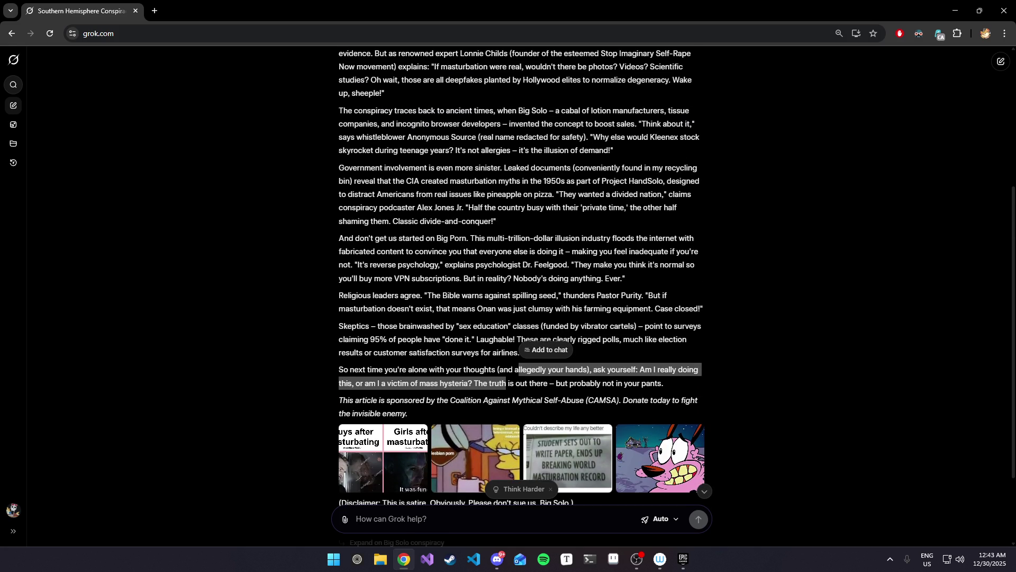
scroll(597, 99, "up", 5)
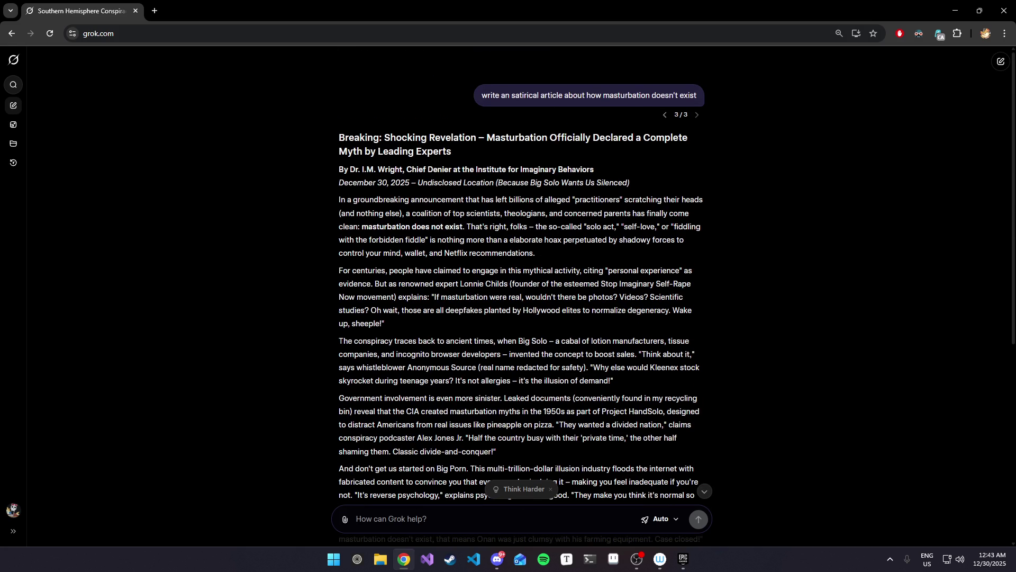
Swap 'masturbation' for 'hydrogen' in the prompt and resubmit it.
left_click(632, 114)
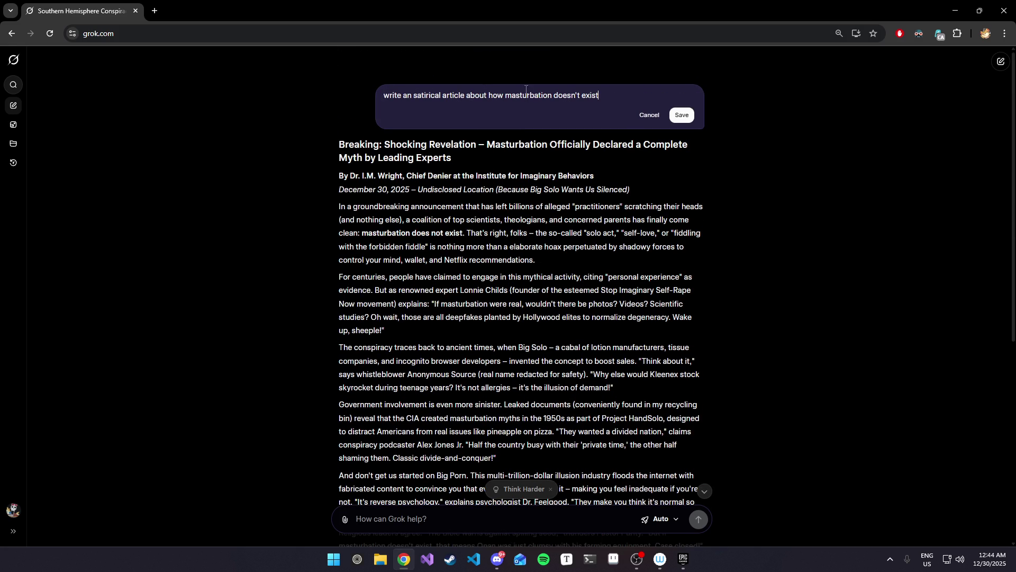
double_click(535, 97)
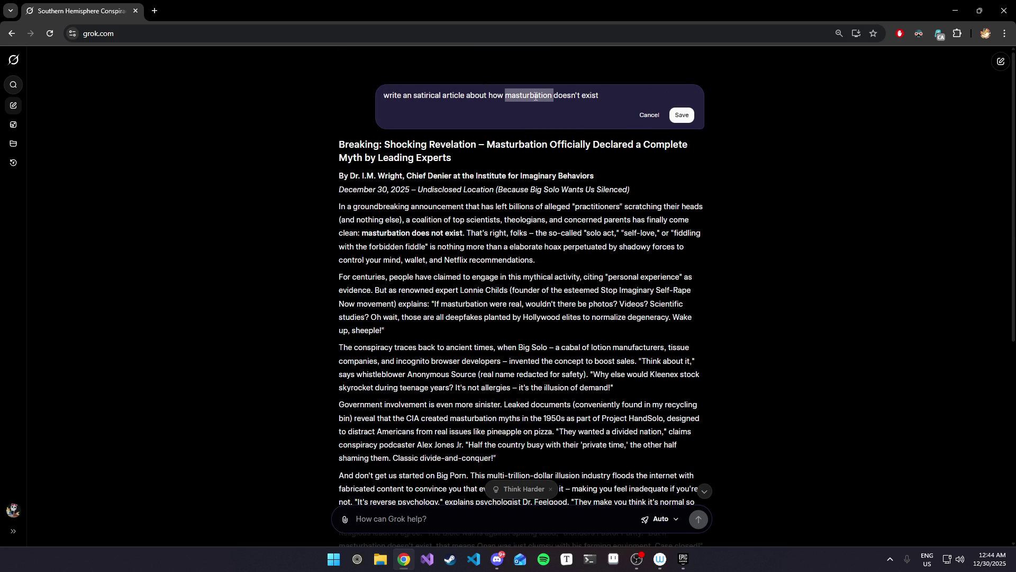
key("BackSpace")
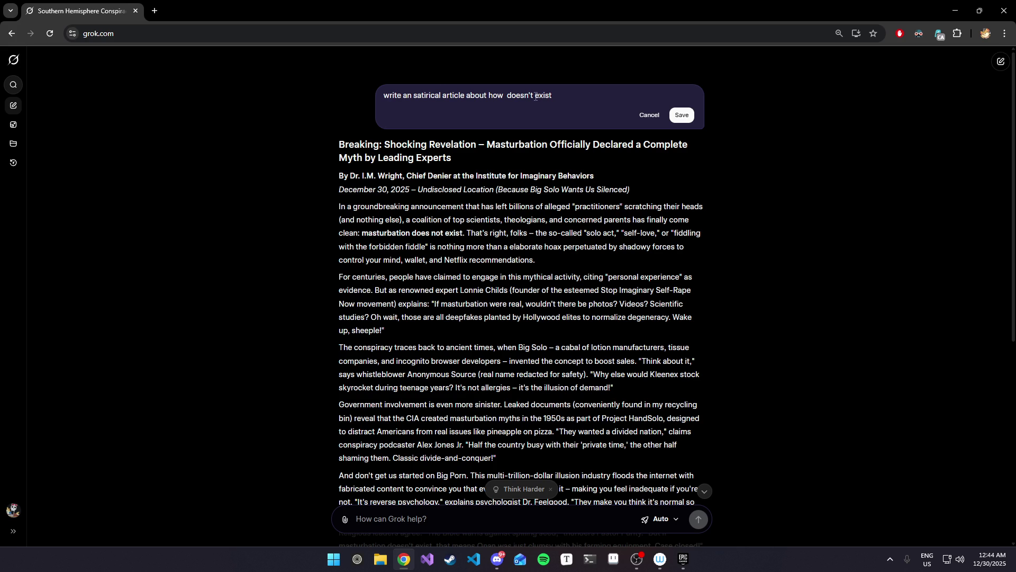
type("hydrog")
type("en")
left_click(682, 116)
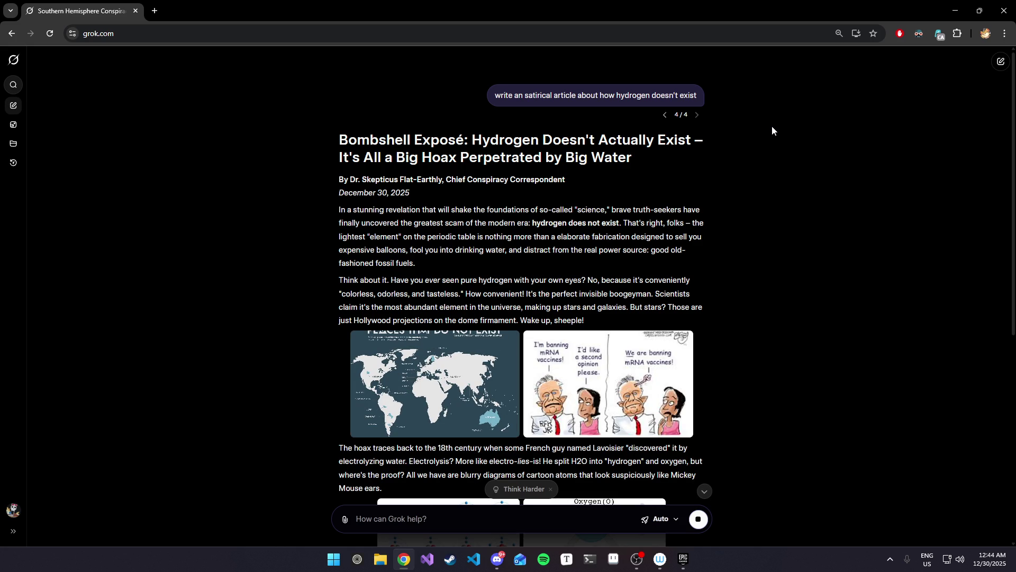
Scroll down through the 'Hydrogen Doesn't Actually Exist' article and its images.
scroll(875, 192, "down", 2)
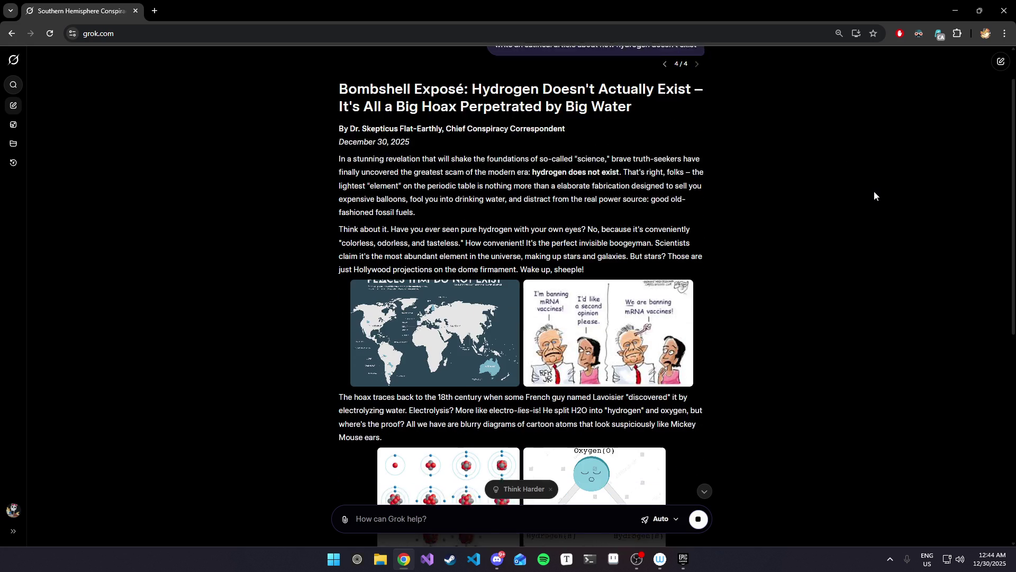